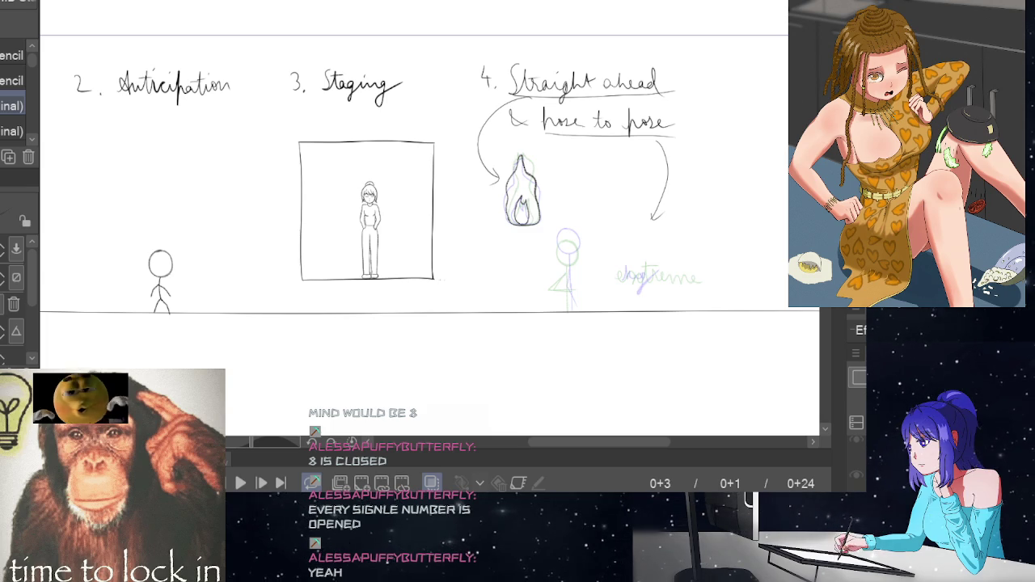
Zoom in and ink the stick figure's head as a dark circle on frame 3, redoing one bad stroke.
{"action": "scroll", "coordinate": [661, 252], "scroll_direction": "up", "scroll_amount": 1}
{"action": "scroll", "coordinate": [658, 283], "scroll_direction": "up", "scroll_amount": 2}
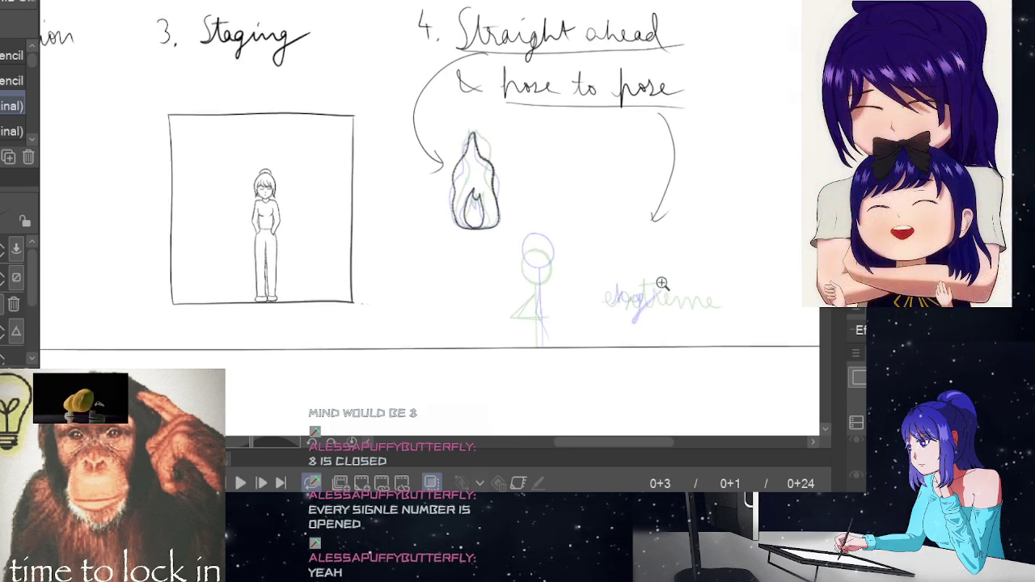
{"action": "scroll", "coordinate": [430, 182], "scroll_direction": "up", "scroll_amount": 1}
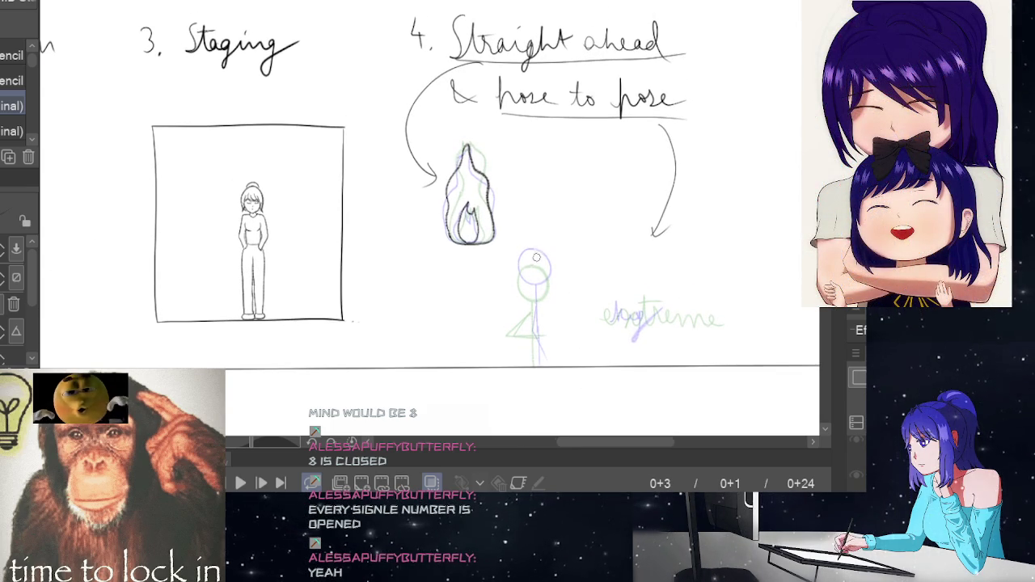
{"action": "mouse_move", "coordinate": [530, 263]}
{"action": "left_mouse_down"}
{"action": "mouse_move", "coordinate": [520, 275]}
{"action": "mouse_move", "coordinate": [535, 257]}
{"action": "left_mouse_up"}
{"action": "key", "text": "ctrl+z"}
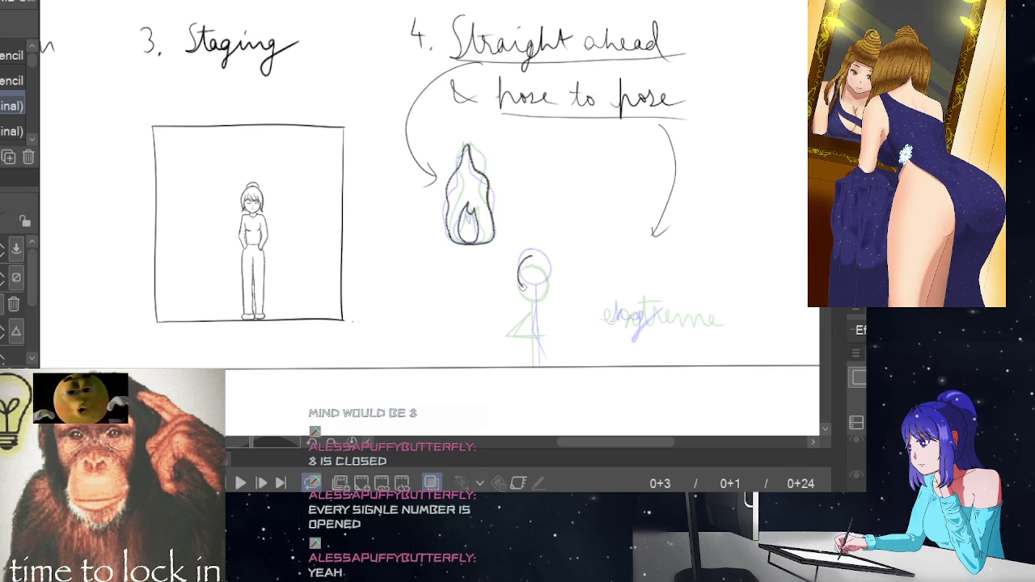
{"action": "mouse_move", "coordinate": [518, 275]}
{"action": "left_mouse_down"}
{"action": "mouse_move", "coordinate": [539, 293]}
{"action": "mouse_move", "coordinate": [522, 259]}
{"action": "left_mouse_up"}
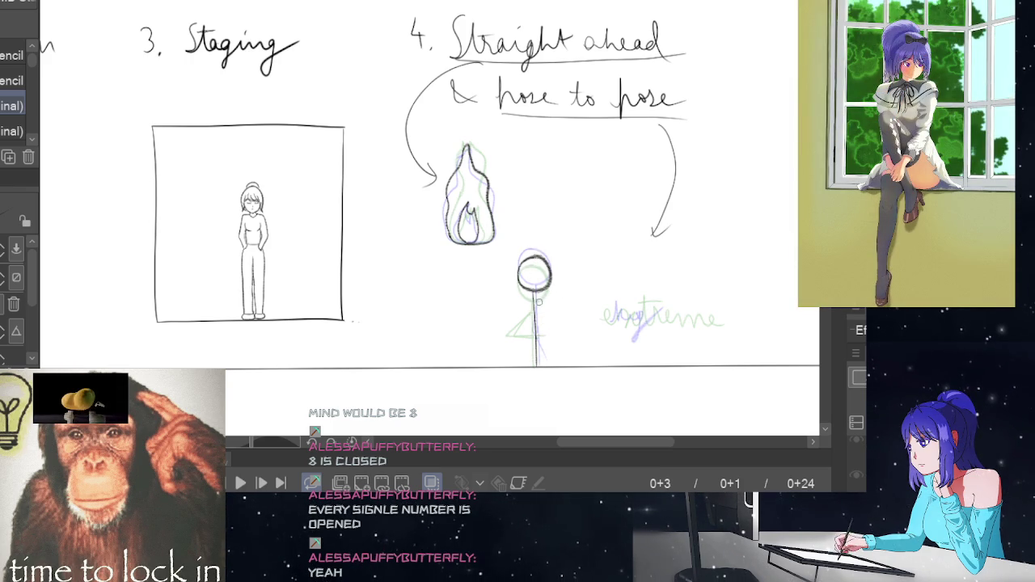
Ink the stick figure's body and lower legs, then step toward frame 5.
{"action": "mouse_move", "coordinate": [533, 308]}
{"action": "left_mouse_down"}
{"action": "mouse_move", "coordinate": [526, 328]}
{"action": "mouse_move", "coordinate": [546, 345]}
{"action": "left_mouse_up"}
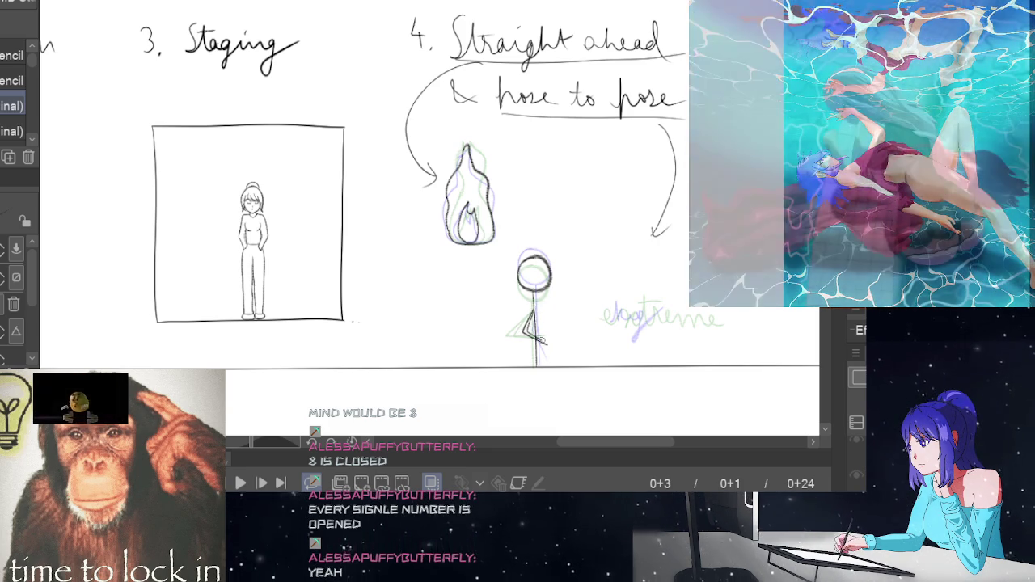
{"action": "left_click_drag", "start_coordinate": [526, 330], "coordinate": [551, 346]}
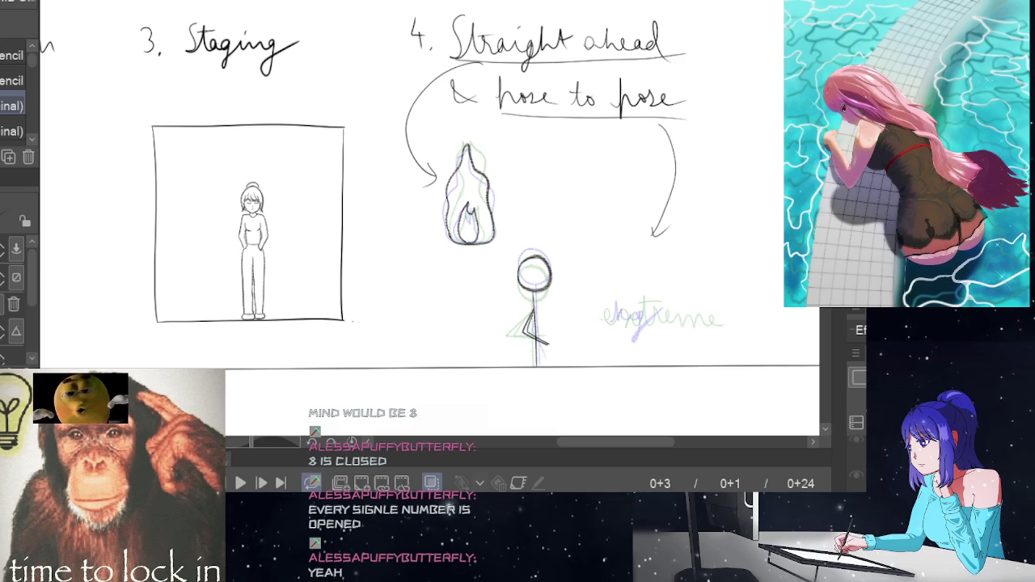
{"action": "key", "text": "Right"}
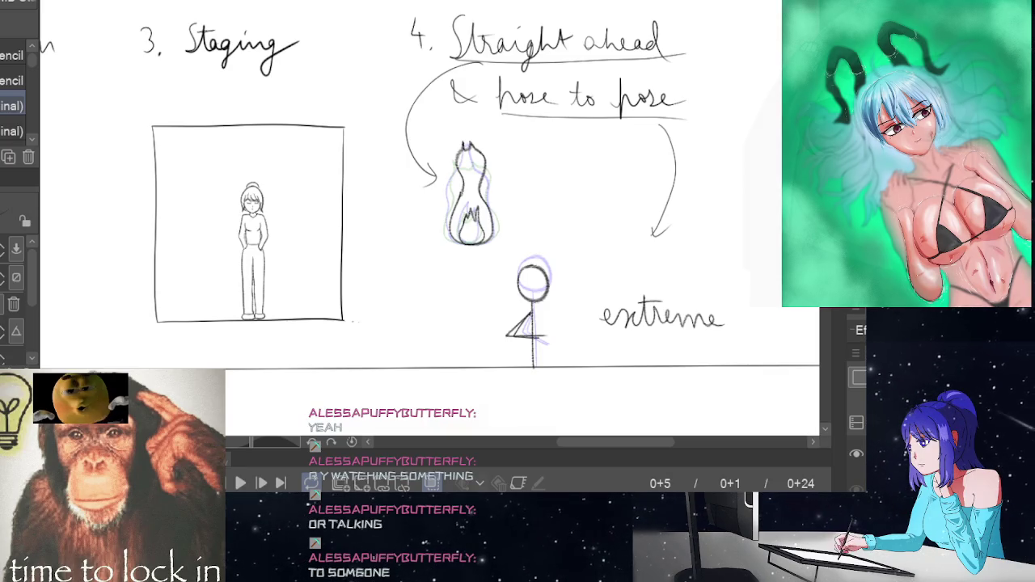
{"action": "key", "text": "Left"}
{"action": "key", "text": "Left"}
Play back and step through the flame and stick-figure frames under heading 4 to check the loop.
{"action": "key", "text": "Right"}
{"action": "key", "text": "Right"}
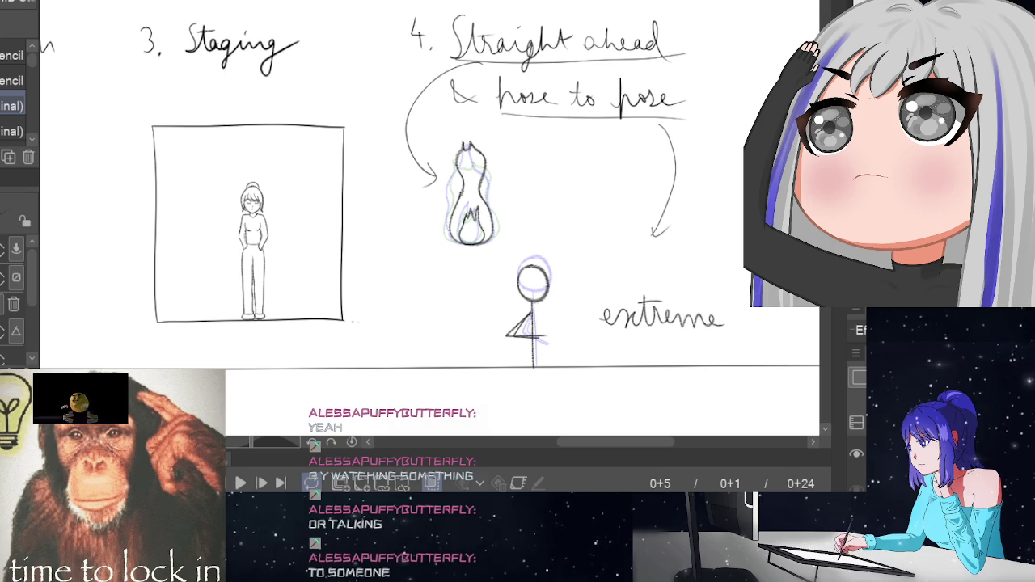
{"action": "key", "text": "space"}
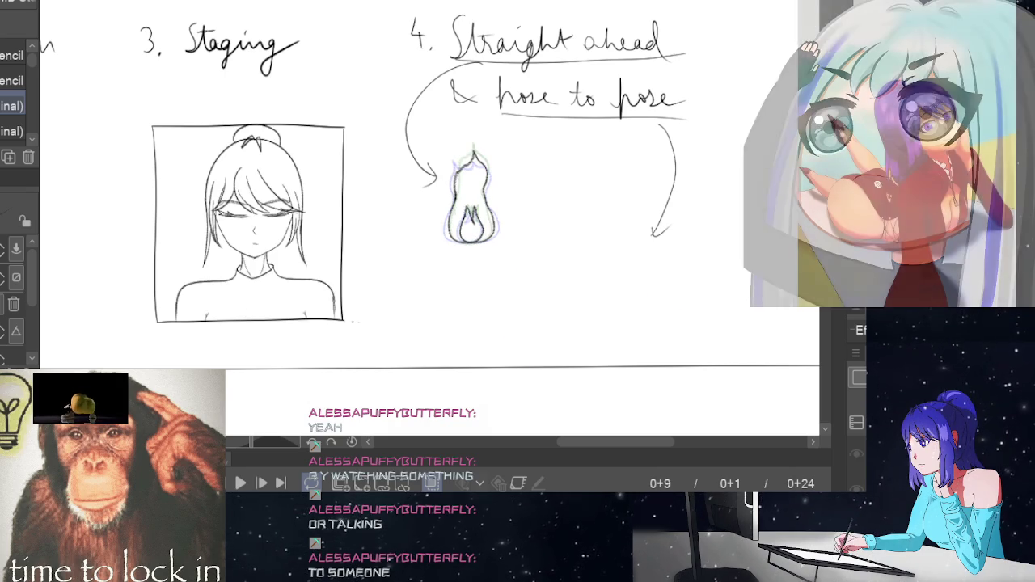
{"action": "key", "text": "space"}
{"action": "key", "text": "Left"}
{"action": "key", "text": "Left"}
{"action": "key", "text": "Left"}
{"action": "key", "text": "Left"}
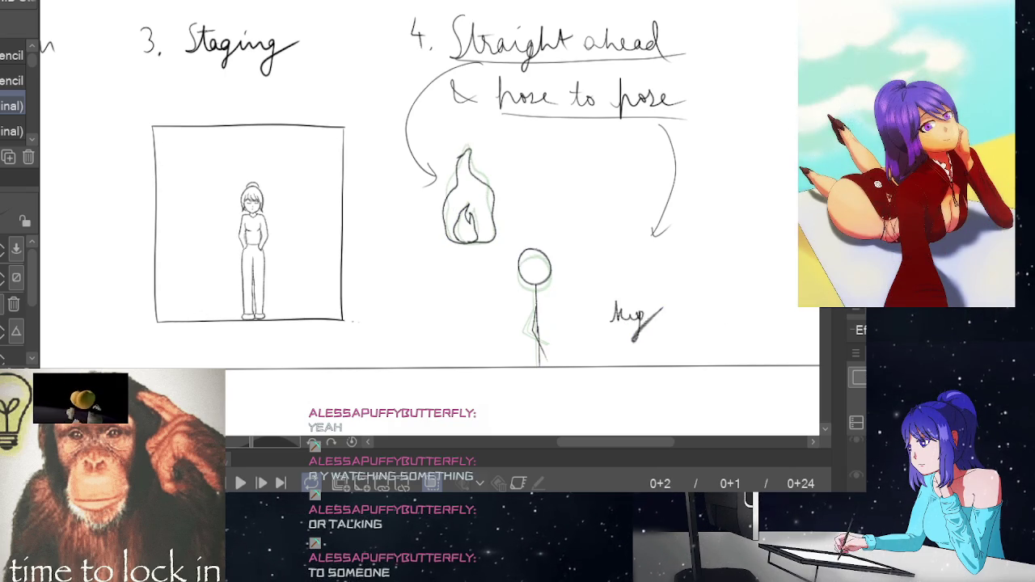
{"action": "key", "text": "Right"}
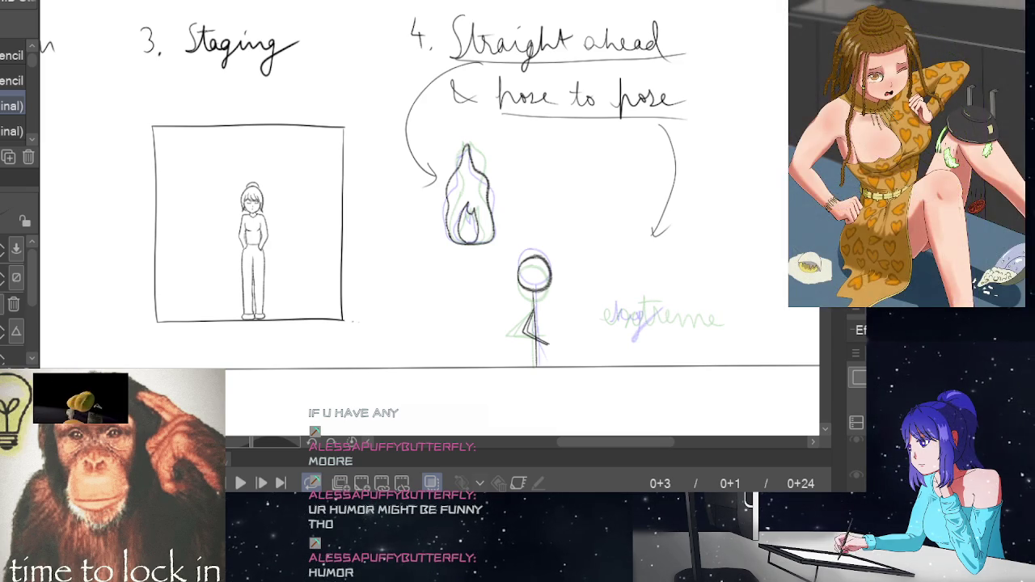
Step back through earlier frames and sketch an arc over the stick figure's head.
{"action": "scroll", "coordinate": [559, 446], "scroll_direction": "down", "scroll_amount": 1}
{"action": "scroll", "coordinate": [559, 445], "scroll_direction": "up", "scroll_amount": 1}
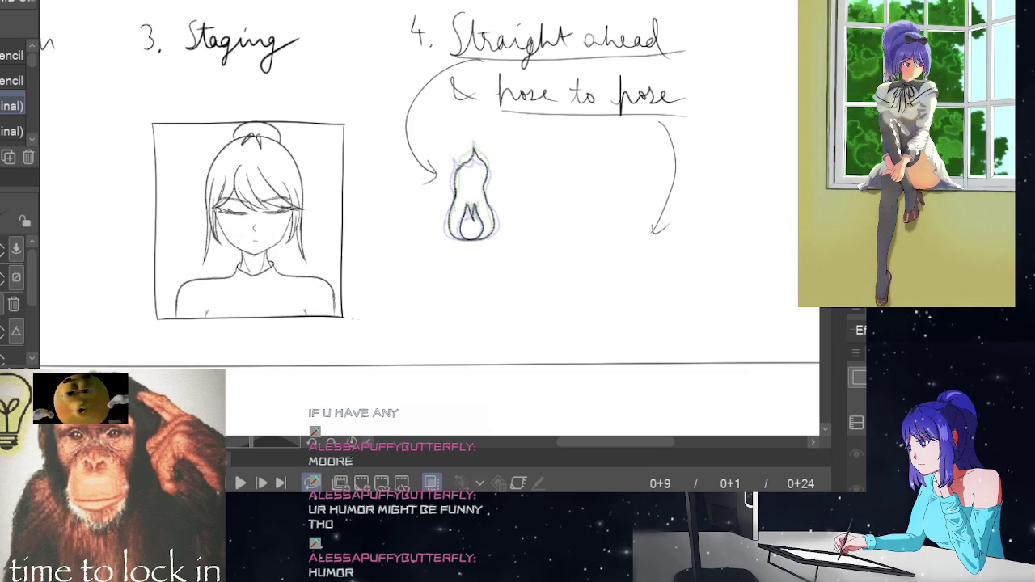
{"action": "key", "text": "Left"}
{"action": "key", "text": "Left"}
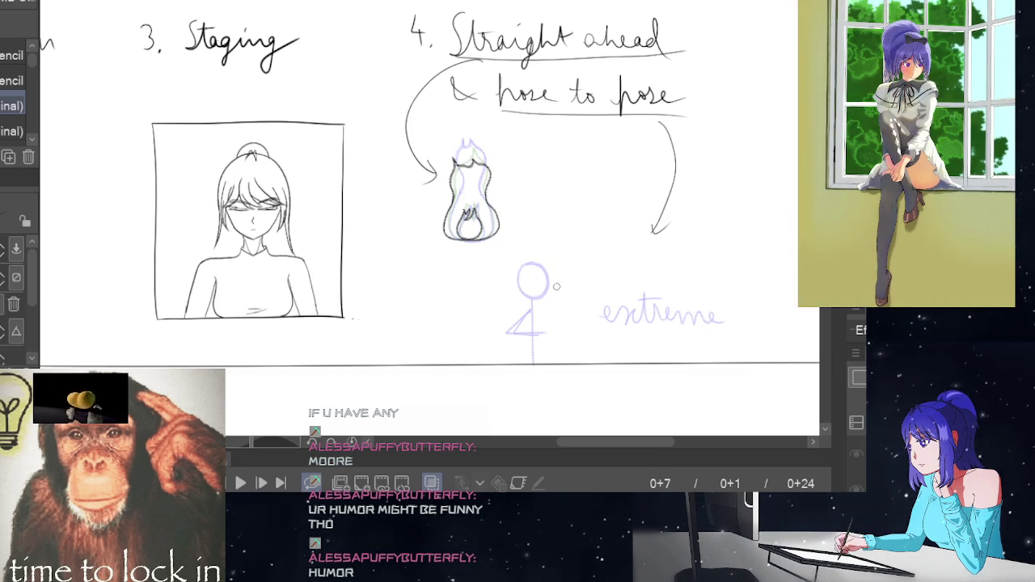
{"action": "key", "text": "Left"}
{"action": "key", "text": "Left"}
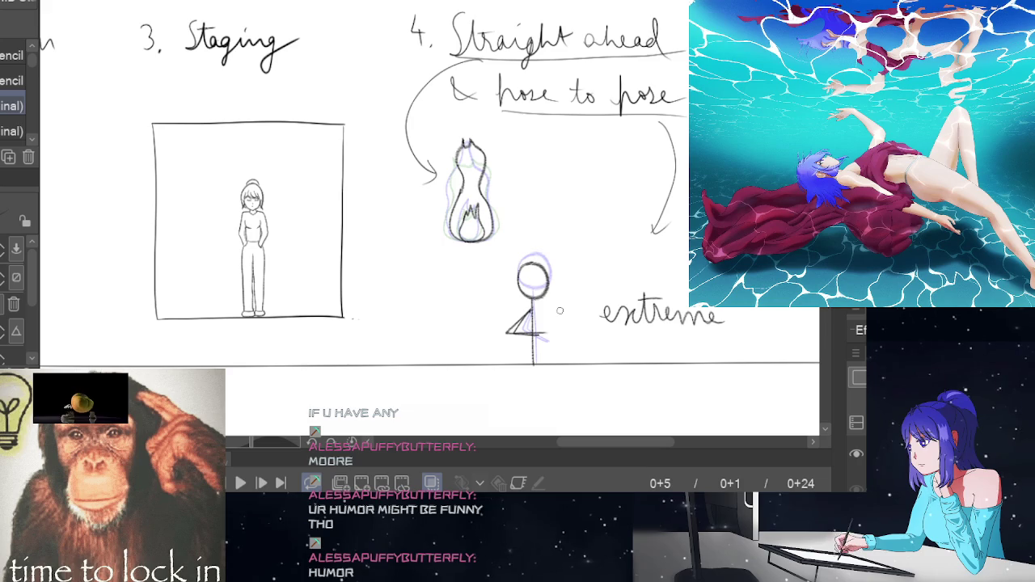
{"action": "key", "text": "Right"}
{"action": "key", "text": "Right"}
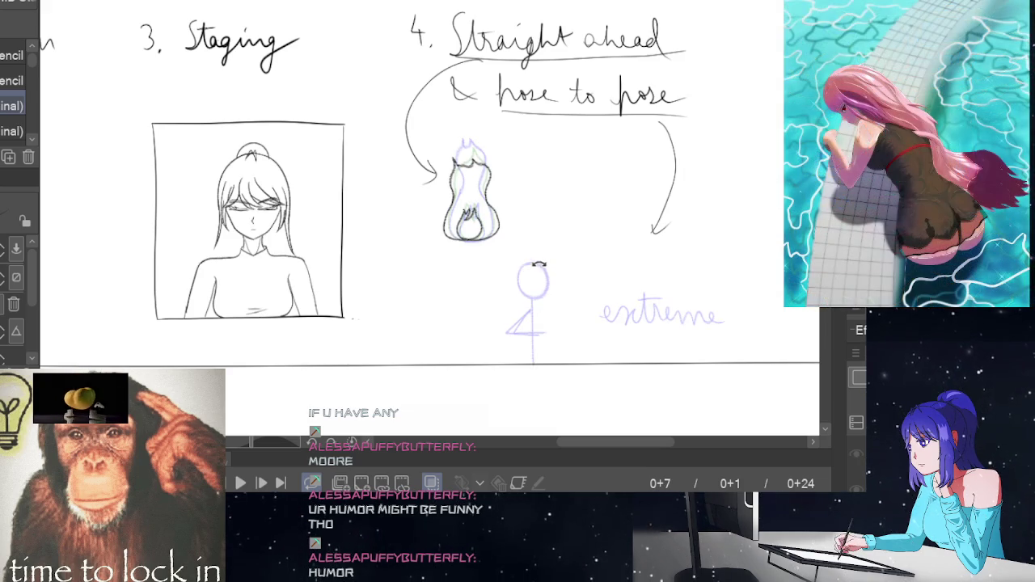
{"action": "left_click_drag", "start_coordinate": [533, 270], "coordinate": [514, 286]}
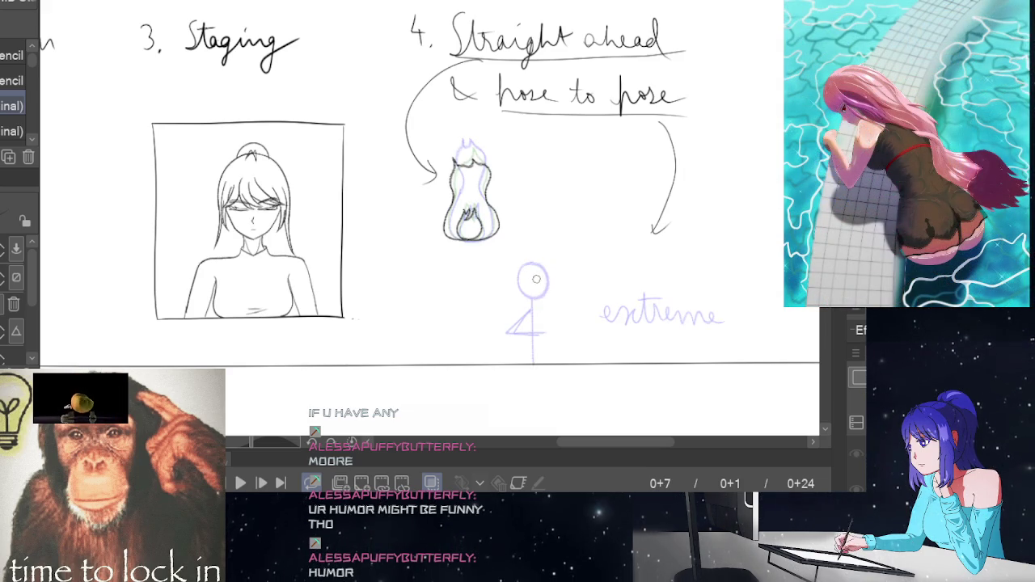
On the next frame, draw a small head circle below the heading, then undo it to redraw smaller.
{"action": "key", "text": "Right"}
{"action": "key", "text": "Right"}
{"action": "key", "text": "Left"}
{"action": "key", "text": "Left"}
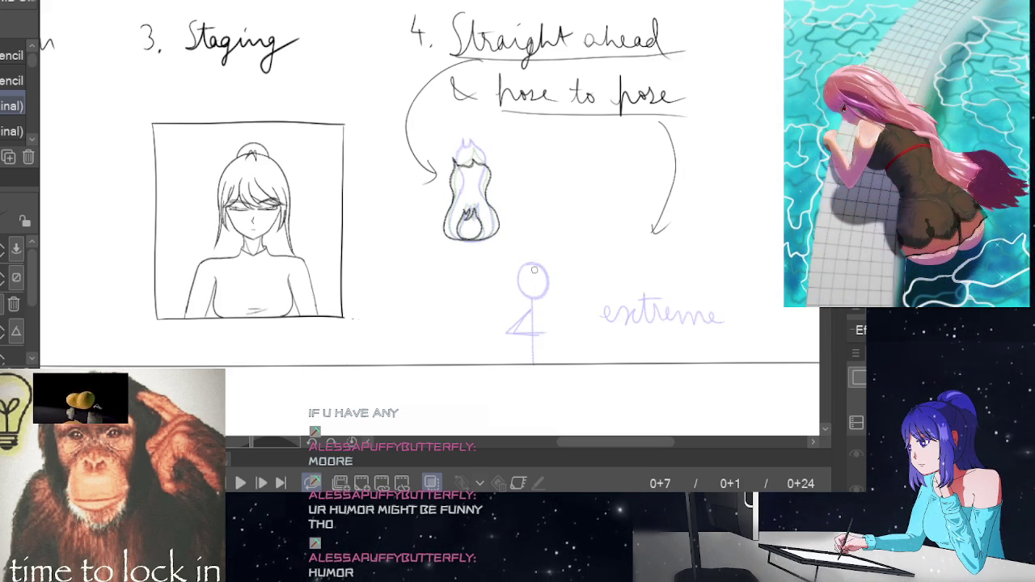
{"action": "key", "text": "Right"}
{"action": "key", "text": "Right"}
{"action": "mouse_move", "coordinate": [532, 269]}
{"action": "left_mouse_down"}
{"action": "mouse_move", "coordinate": [520, 296]}
{"action": "mouse_move", "coordinate": [548, 281]}
{"action": "mouse_move", "coordinate": [532, 268]}
{"action": "mouse_move", "coordinate": [522, 296]}
{"action": "mouse_move", "coordinate": [530, 269]}
{"action": "left_mouse_up"}
{"action": "key", "text": "ctrl+z"}
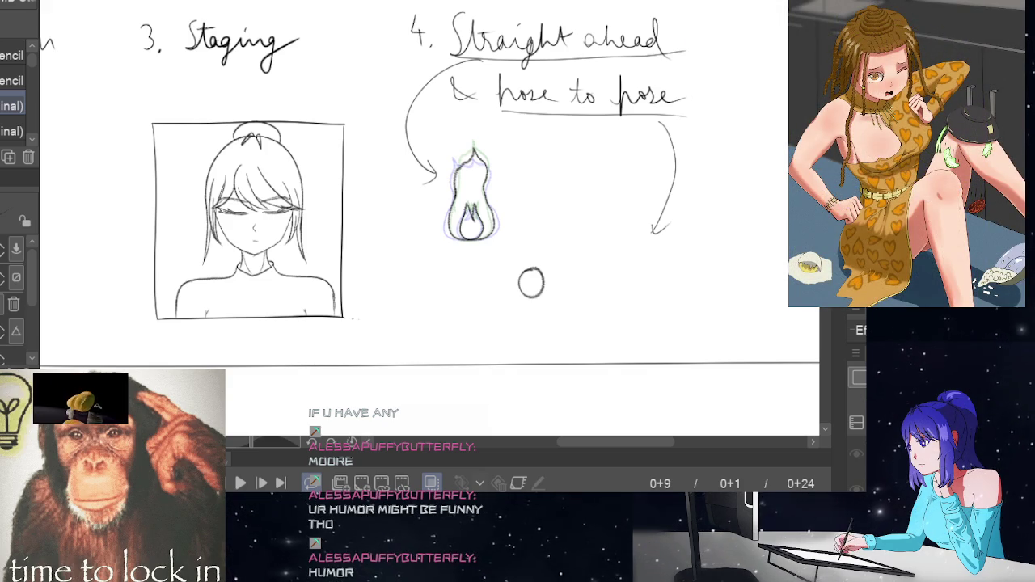
Ink the in-between pose's head circle, comparing it against the extreme pose frame.
{"action": "scroll", "coordinate": [429, 202], "scroll_direction": "down", "scroll_amount": 1}
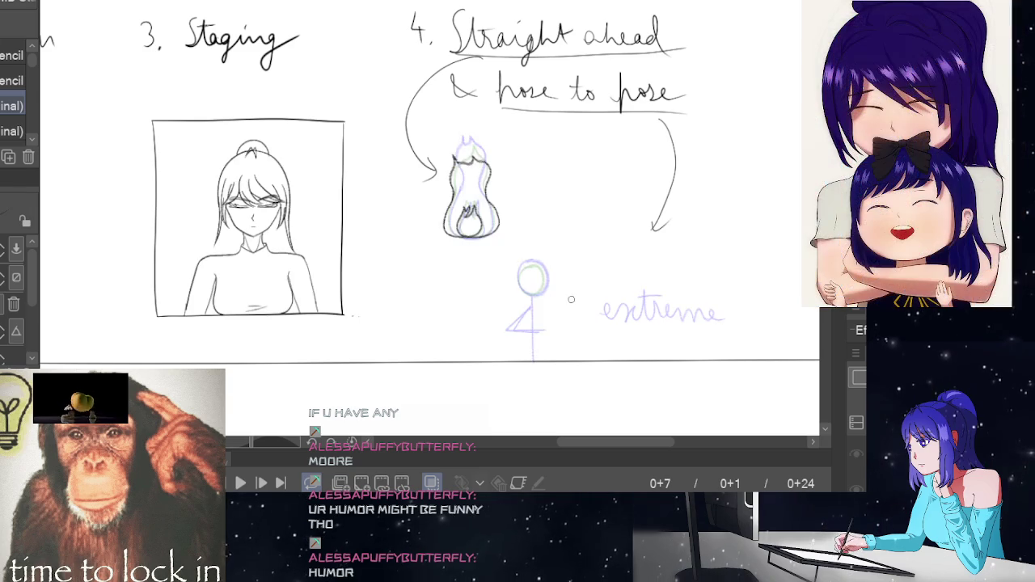
{"action": "mouse_move", "coordinate": [554, 274]}
{"action": "left_mouse_down"}
{"action": "mouse_move", "coordinate": [548, 286]}
{"action": "mouse_move", "coordinate": [531, 265]}
{"action": "mouse_move", "coordinate": [547, 294]}
{"action": "mouse_move", "coordinate": [537, 269]}
{"action": "left_mouse_up"}
{"action": "key", "text": "Right"}
{"action": "key", "text": "Right"}
{"action": "key", "text": "ctrl+z"}
{"action": "key", "text": "Left"}
{"action": "key", "text": "Left"}
{"action": "key", "text": "Right"}
{"action": "key", "text": "Right"}
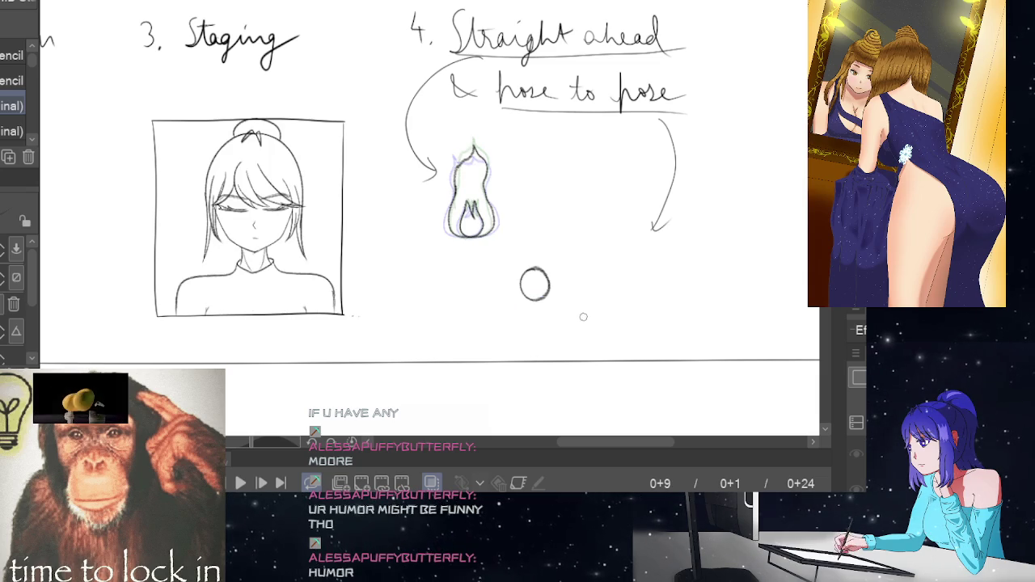
{"action": "key", "text": "Left"}
{"action": "key", "text": "Left"}
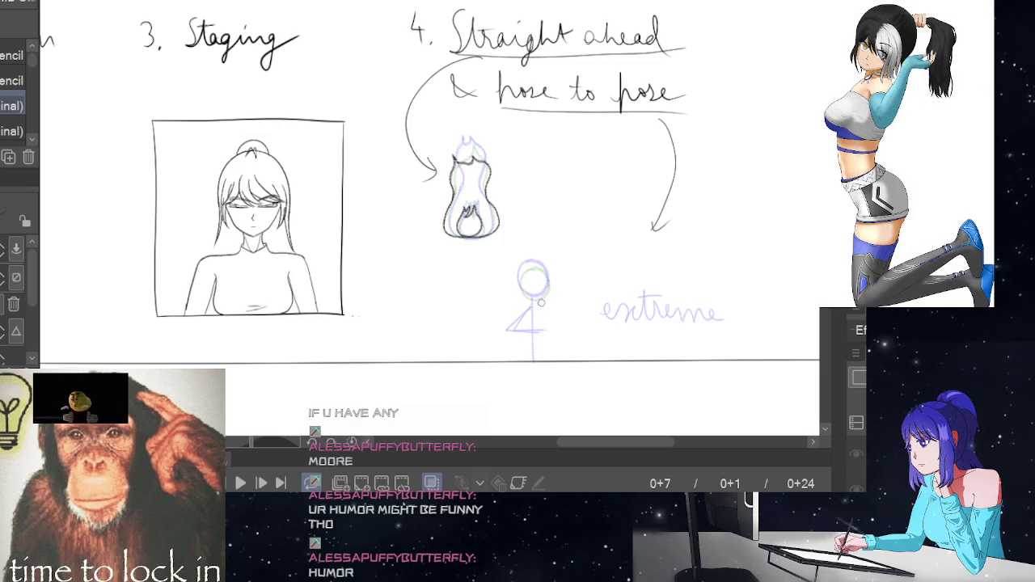
{"action": "key", "text": "Left"}
{"action": "key", "text": "Left"}
{"action": "key", "text": "Left"}
{"action": "key", "text": "Left"}
{"action": "key", "text": "Left"}
{"action": "key", "text": "Left"}
{"action": "key", "text": "Right"}
{"action": "key", "text": "Right"}
{"action": "key", "text": "Right"}
{"action": "key", "text": "Right"}
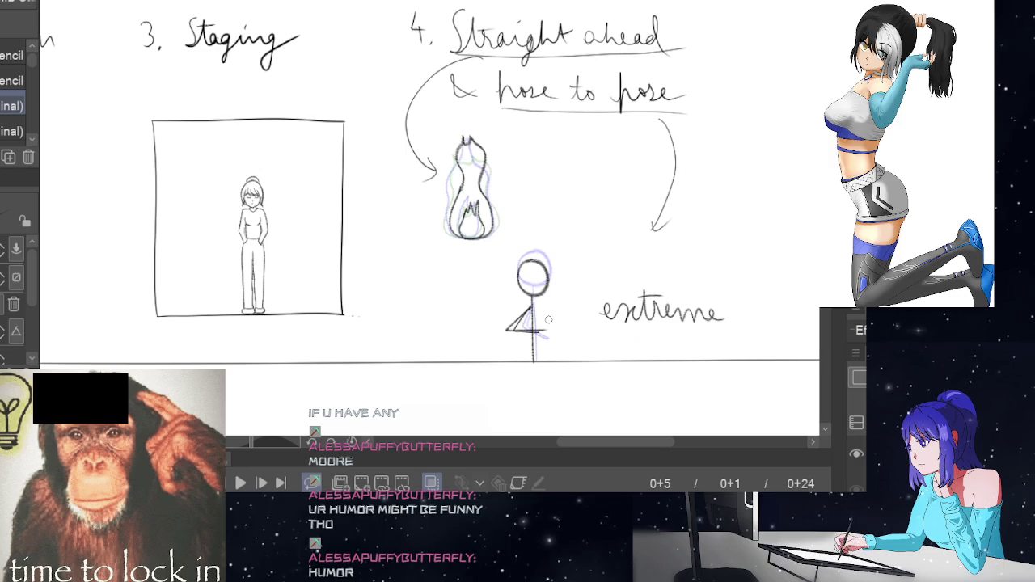
{"action": "key", "text": "Right"}
{"action": "key", "text": "Right"}
{"action": "key", "text": "Right"}
{"action": "key", "text": "Right"}
{"action": "key", "text": "Left"}
{"action": "key", "text": "Left"}
{"action": "key", "text": "Right"}
{"action": "key", "text": "Right"}
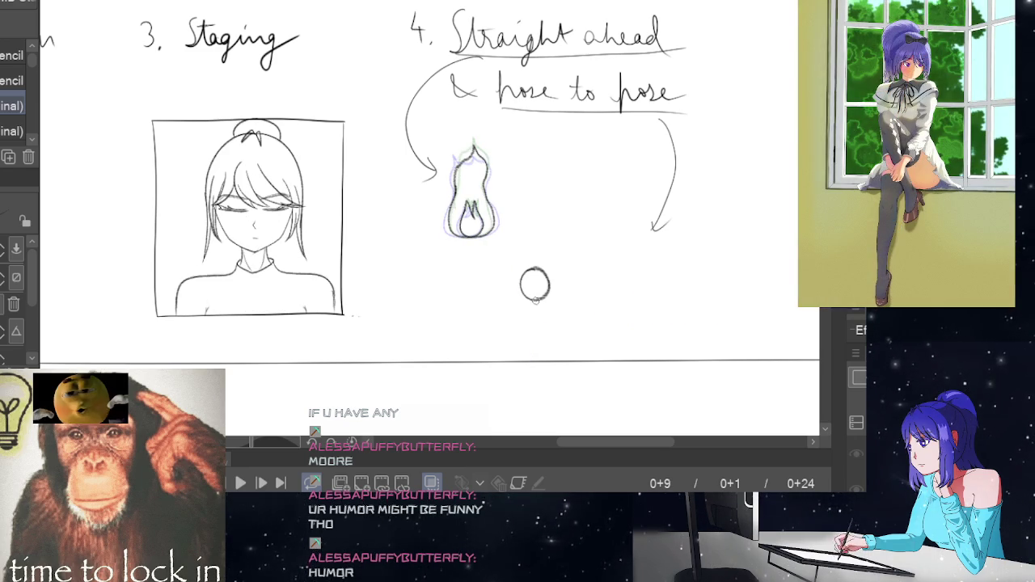
Draw the stick figure's body below the head, flipping between frames to compare poses.
{"action": "left_click_drag", "start_coordinate": [534, 301], "coordinate": [530, 345]}
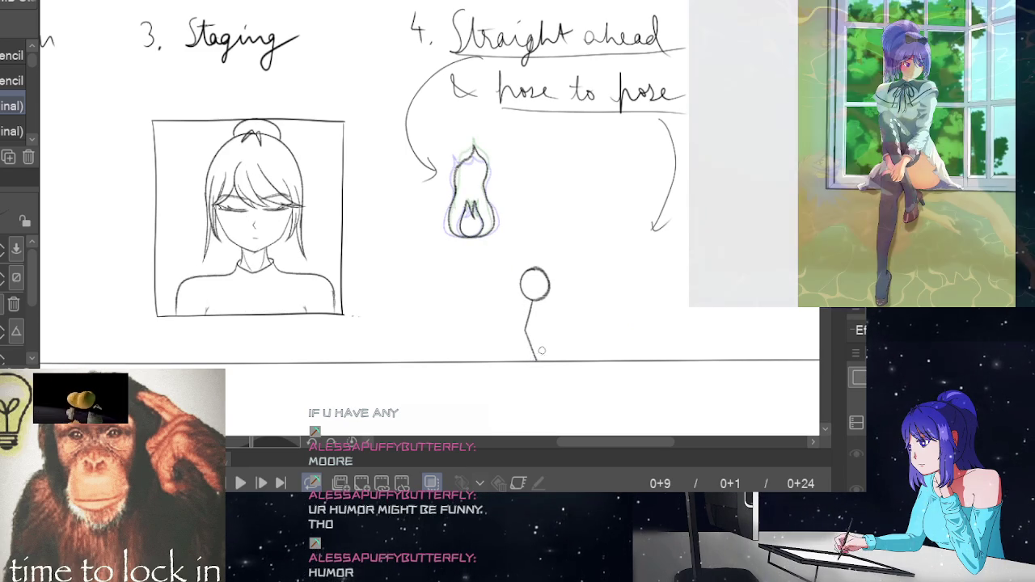
{"action": "key", "text": "Left"}
{"action": "key", "text": "Left"}
{"action": "key", "text": "Right"}
{"action": "key", "text": "Right"}
{"action": "key", "text": "Left"}
{"action": "key", "text": "Left"}
{"action": "key", "text": "Right"}
{"action": "key", "text": "Right"}
{"action": "key", "text": "Left"}
{"action": "key", "text": "Left"}
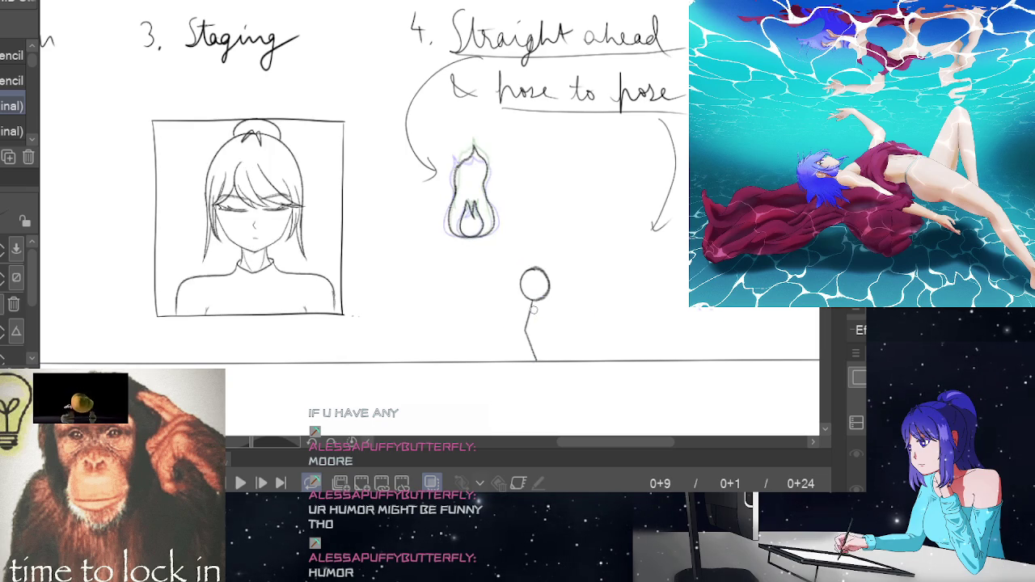
{"action": "key", "text": "Right"}
{"action": "key", "text": "Right"}
{"action": "key", "text": "Left"}
{"action": "key", "text": "Left"}
{"action": "key", "text": "Right"}
{"action": "key", "text": "Right"}
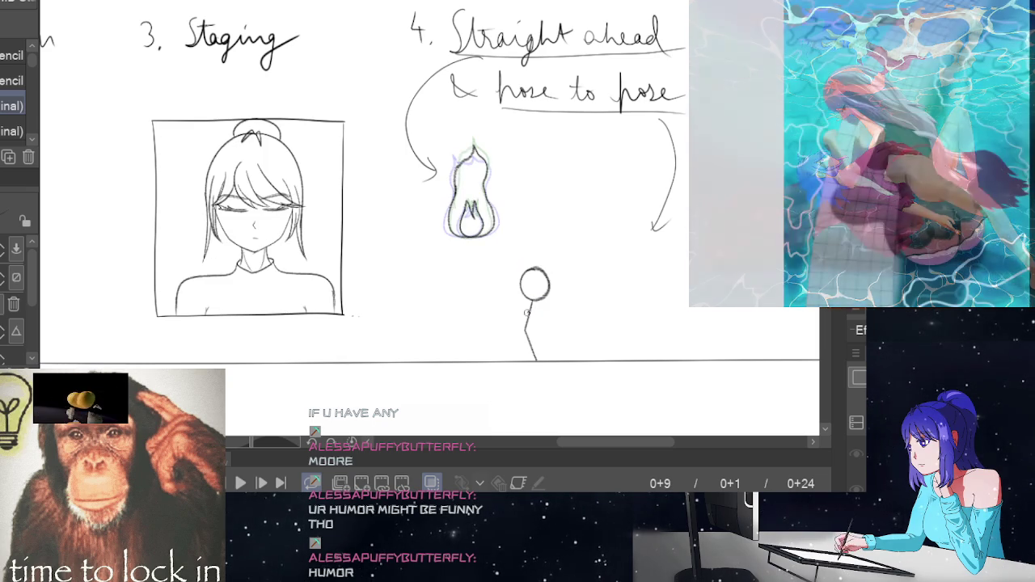
Add the stick figure's bent arm and play the animation to check the motion.
{"action": "mouse_move", "coordinate": [529, 318]}
{"action": "left_mouse_down"}
{"action": "mouse_move", "coordinate": [504, 328]}
{"action": "mouse_move", "coordinate": [527, 330]}
{"action": "left_mouse_up"}
{"action": "key", "text": "Left"}
{"action": "key", "text": "Left"}
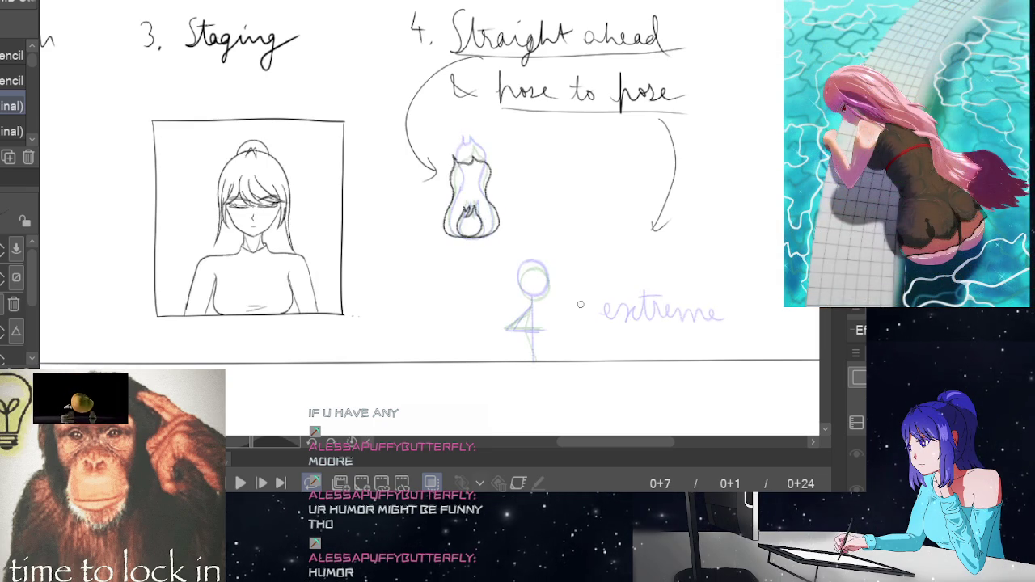
{"action": "key", "text": "Right"}
{"action": "key", "text": "Right"}
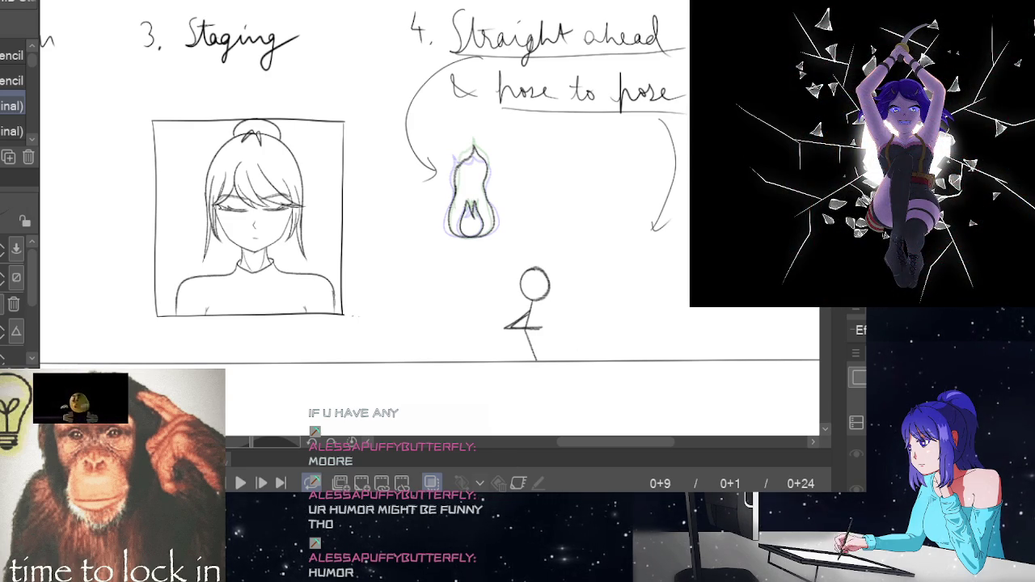
{"action": "key", "text": "Right"}
{"action": "key", "text": "Right"}
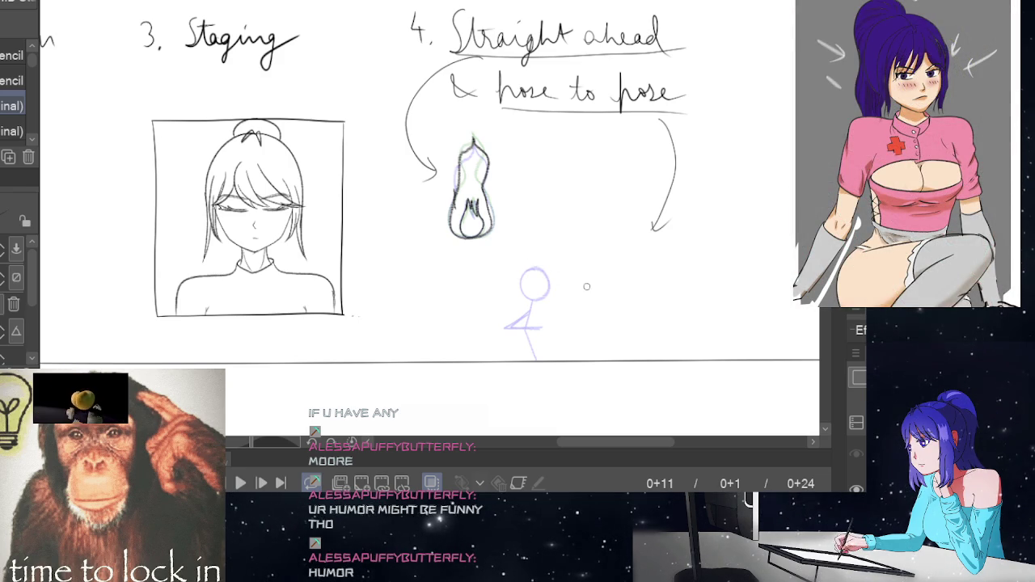
{"action": "key", "text": "space"}
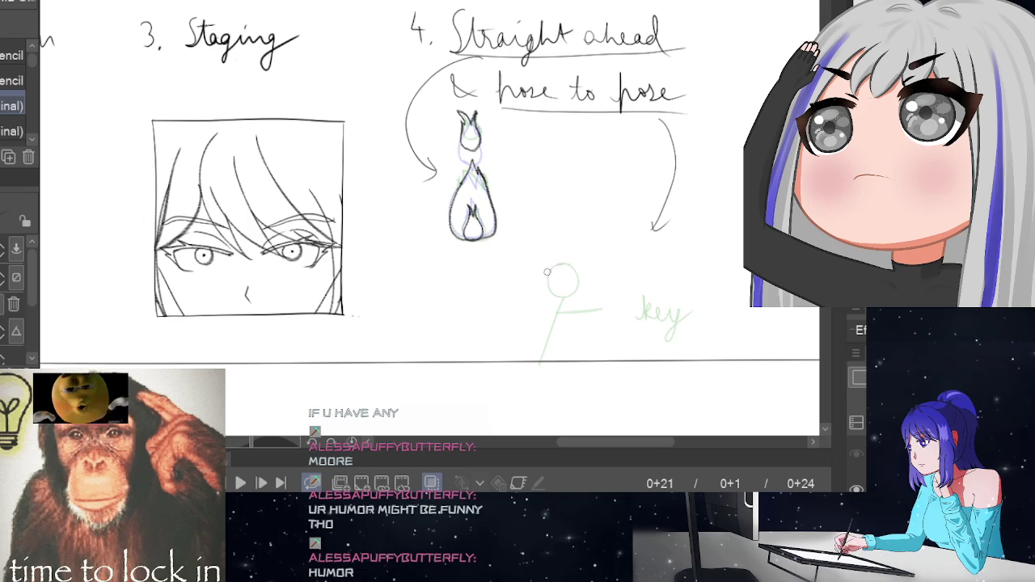
Draw the stick figure's body on the in-between frame, comparing neighbouring frames.
{"action": "key", "text": "Left"}
{"action": "key", "text": "Left"}
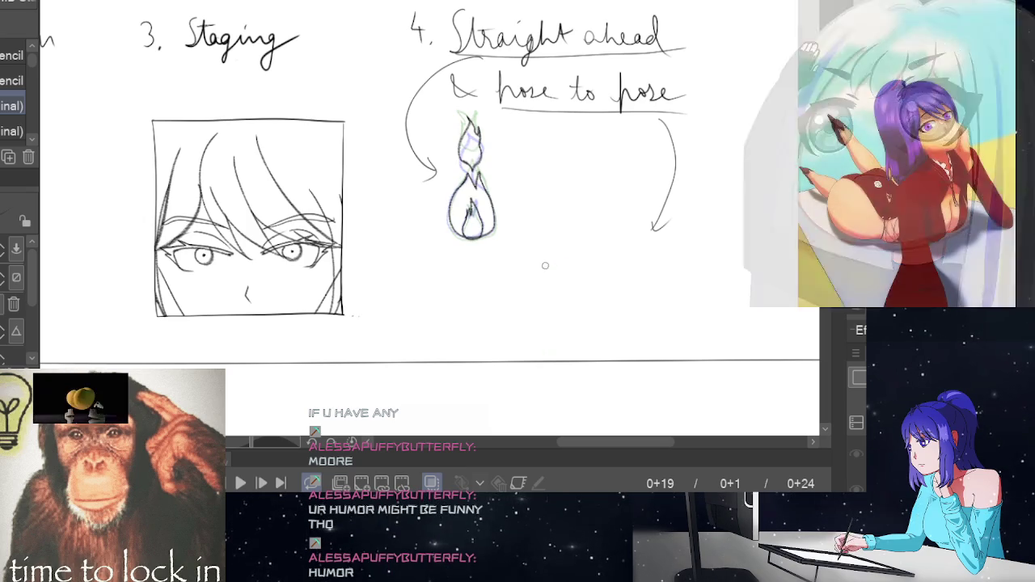
{"action": "key", "text": "Right"}
{"action": "key", "text": "Right"}
{"action": "key", "text": "Left"}
{"action": "key", "text": "Left"}
{"action": "left_click_drag", "start_coordinate": [538, 312], "coordinate": [534, 360]}
{"action": "key", "text": "Right"}
{"action": "key", "text": "Right"}
{"action": "key", "text": "Left"}
{"action": "key", "text": "Left"}
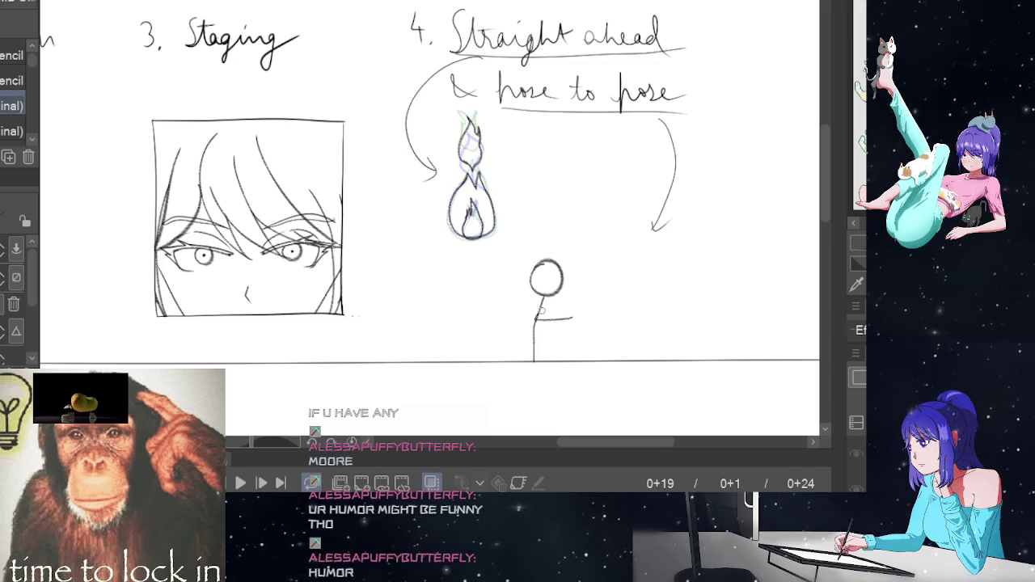
Sketch the stick figure's head circle while flipping between neighbouring frames.
{"action": "key", "text": "Right"}
{"action": "key", "text": "Right"}
{"action": "key", "text": "Left"}
{"action": "key", "text": "Left"}
{"action": "key", "text": "Right"}
{"action": "key", "text": "Right"}
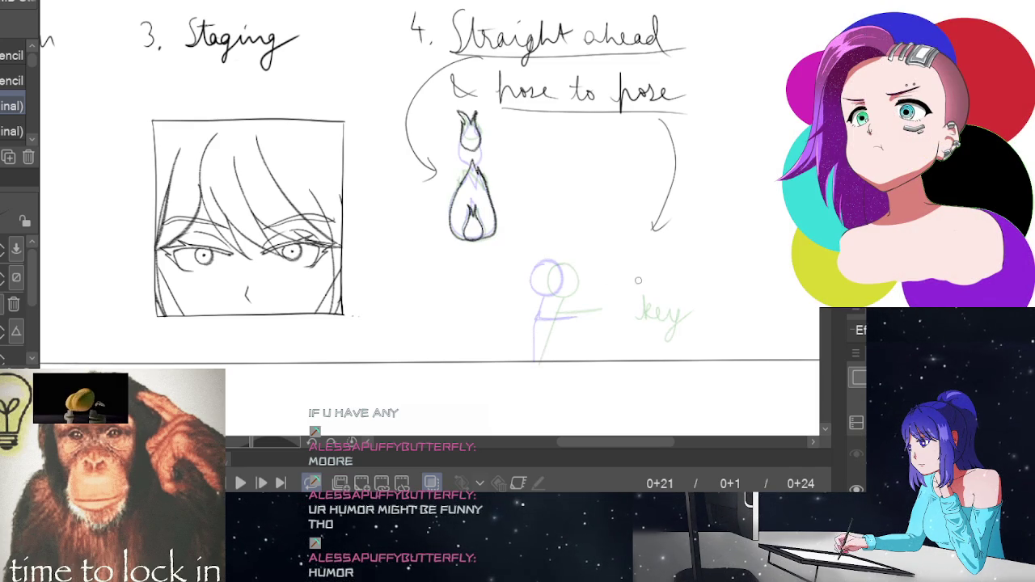
{"action": "key", "text": "Left"}
{"action": "key", "text": "Left"}
{"action": "key", "text": "Left"}
{"action": "key", "text": "Left"}
{"action": "key", "text": "Left"}
{"action": "key", "text": "Left"}
{"action": "key", "text": "Right"}
{"action": "key", "text": "Right"}
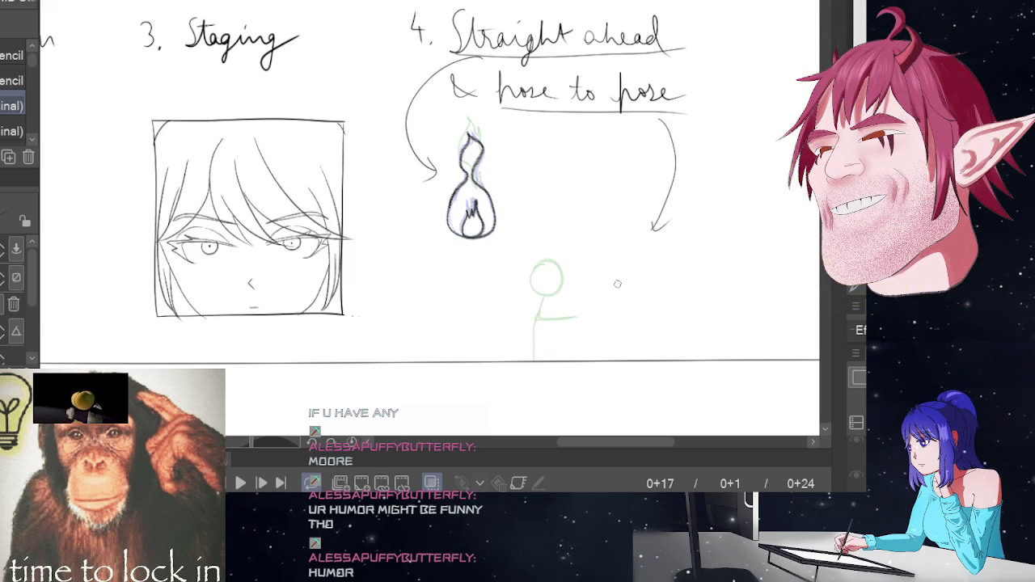
{"action": "key", "text": "Left"}
{"action": "key", "text": "Left"}
{"action": "key", "text": "Left"}
{"action": "key", "text": "Right"}
{"action": "key", "text": "Right"}
{"action": "key", "text": "Right"}
{"action": "key", "text": "Right"}
{"action": "key", "text": "Left"}
{"action": "key", "text": "Left"}
{"action": "key", "text": "Left"}
{"action": "key", "text": "Left"}
{"action": "key", "text": "Left"}
{"action": "key", "text": "Right"}
{"action": "key", "text": "Right"}
{"action": "key", "text": "Right"}
{"action": "key", "text": "Right"}
{"action": "key", "text": "Right"}
{"action": "key", "text": "Left"}
{"action": "key", "text": "Left"}
{"action": "mouse_move", "coordinate": [547, 270]}
{"action": "left_mouse_down"}
{"action": "mouse_move", "coordinate": [533, 295]}
{"action": "mouse_move", "coordinate": [548, 272]}
{"action": "left_mouse_up"}
{"action": "key", "text": "Left"}
{"action": "key", "text": "Left"}
{"action": "key", "text": "Left"}
{"action": "key", "text": "Right"}
{"action": "key", "text": "Right"}
{"action": "key", "text": "Right"}
{"action": "key", "text": "Right"}
{"action": "key", "text": "Right"}
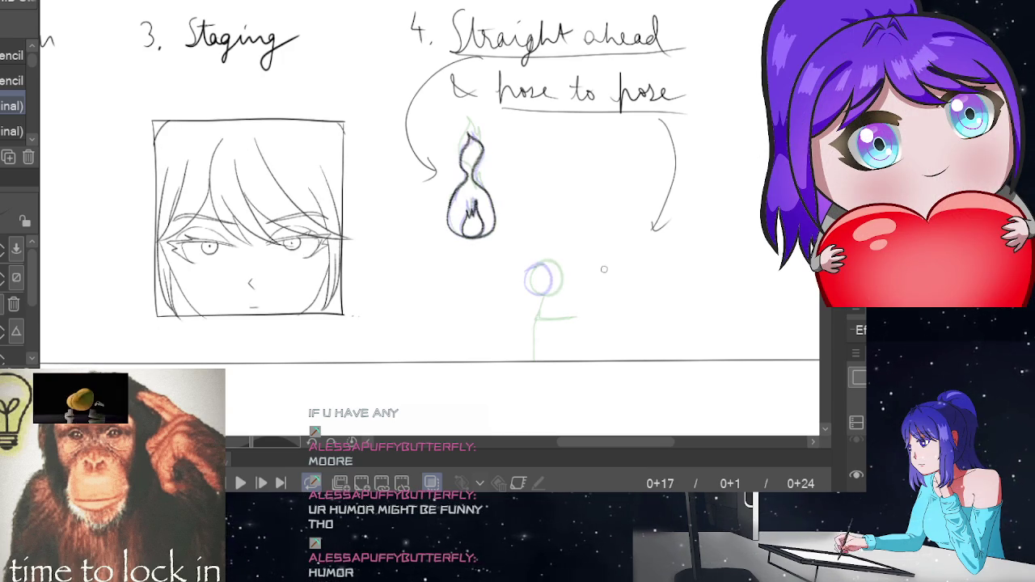
{"action": "key", "text": "Left"}
{"action": "key", "text": "Left"}
Redraw the head stroke, undo part of it, and compare it with the earlier frame.
{"action": "mouse_move", "coordinate": [538, 264]}
{"action": "left_mouse_down"}
{"action": "mouse_move", "coordinate": [528, 275]}
{"action": "mouse_move", "coordinate": [545, 288]}
{"action": "left_mouse_up"}
{"action": "key", "text": "ctrl+z"}
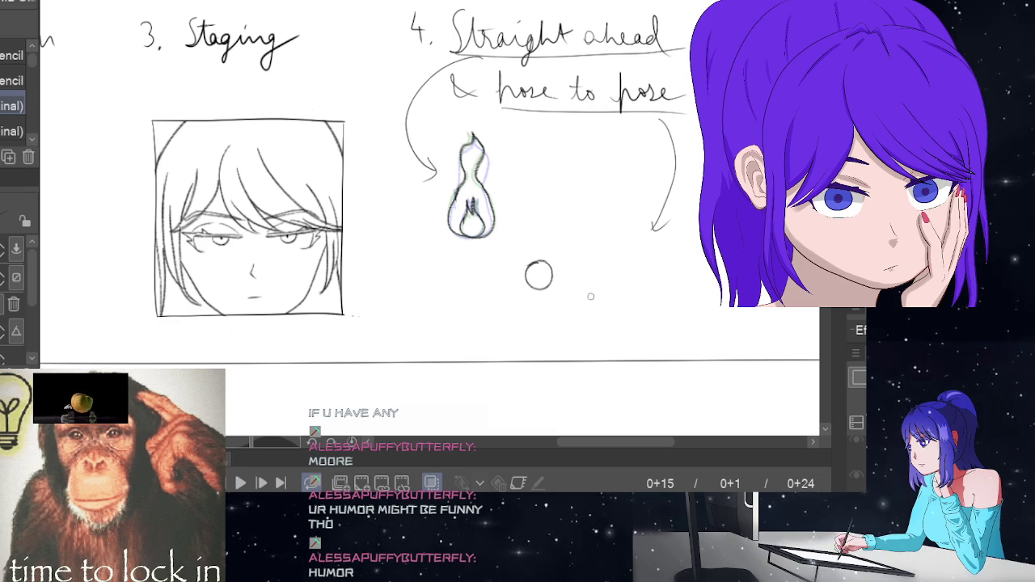
{"action": "key", "text": "Left"}
{"action": "key", "text": "Left"}
{"action": "key", "text": "Left"}
{"action": "key", "text": "Right"}
{"action": "key", "text": "Right"}
{"action": "key", "text": "Right"}
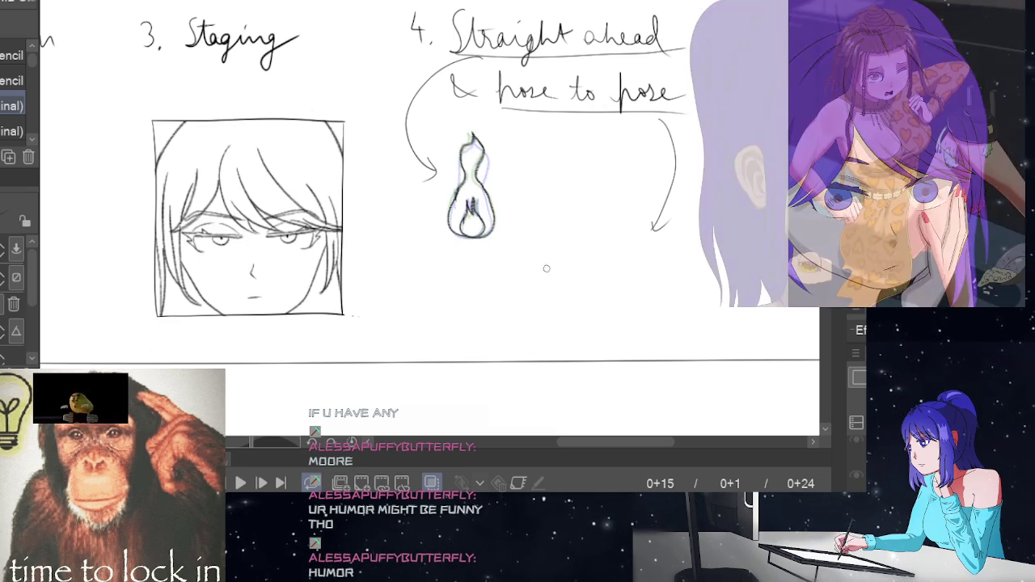
{"action": "key", "text": "Left"}
{"action": "key", "text": "Left"}
{"action": "key", "text": "Left"}
{"action": "key", "text": "Right"}
{"action": "key", "text": "Right"}
{"action": "key", "text": "Right"}
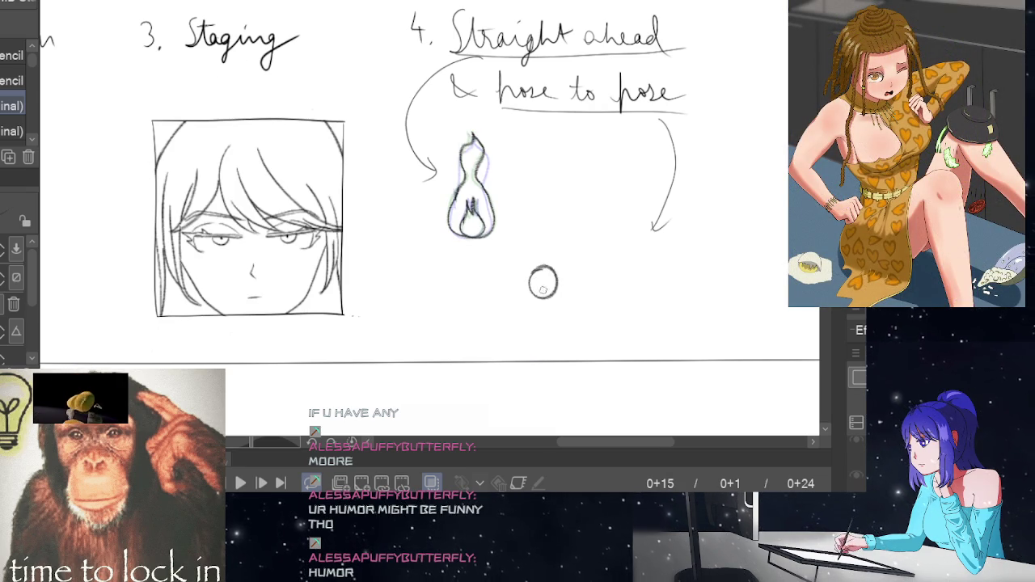
{"action": "key", "text": "Left"}
{"action": "key", "text": "Left"}
{"action": "key", "text": "Left"}
{"action": "key", "text": "Right"}
{"action": "key", "text": "Right"}
{"action": "key", "text": "Right"}
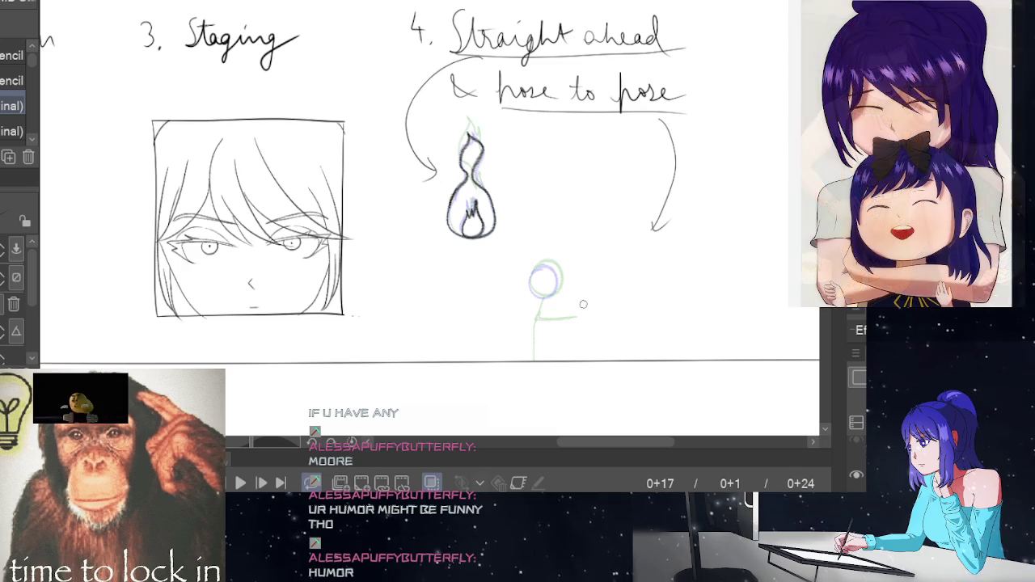
{"action": "key", "text": "Left"}
{"action": "key", "text": "Left"}
{"action": "key", "text": "Left"}
{"action": "key", "text": "Right"}
{"action": "key", "text": "Right"}
{"action": "key", "text": "Right"}
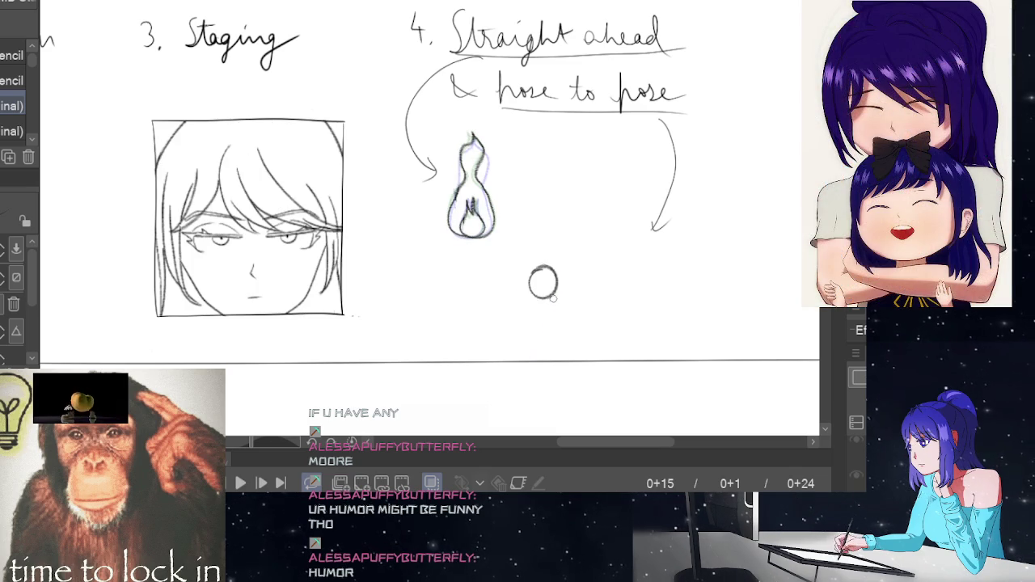
Draw frame 15's body down to the ground line and play the animation loop.
{"action": "left_click_drag", "start_coordinate": [542, 299], "coordinate": [541, 360]}
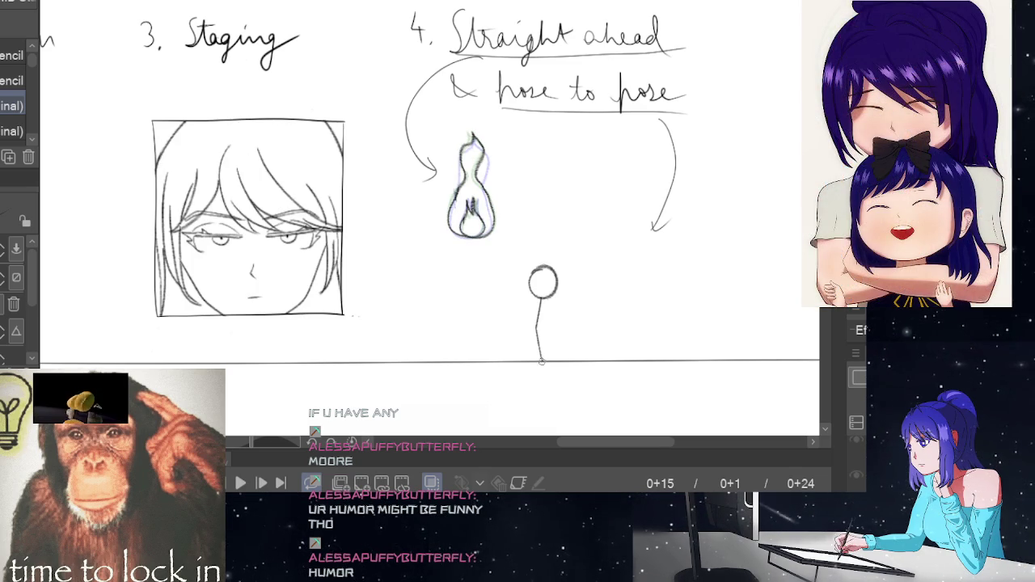
{"action": "key", "text": "Left"}
{"action": "key", "text": "Left"}
{"action": "key", "text": "Left"}
{"action": "key", "text": "Right"}
{"action": "key", "text": "Right"}
{"action": "key", "text": "Right"}
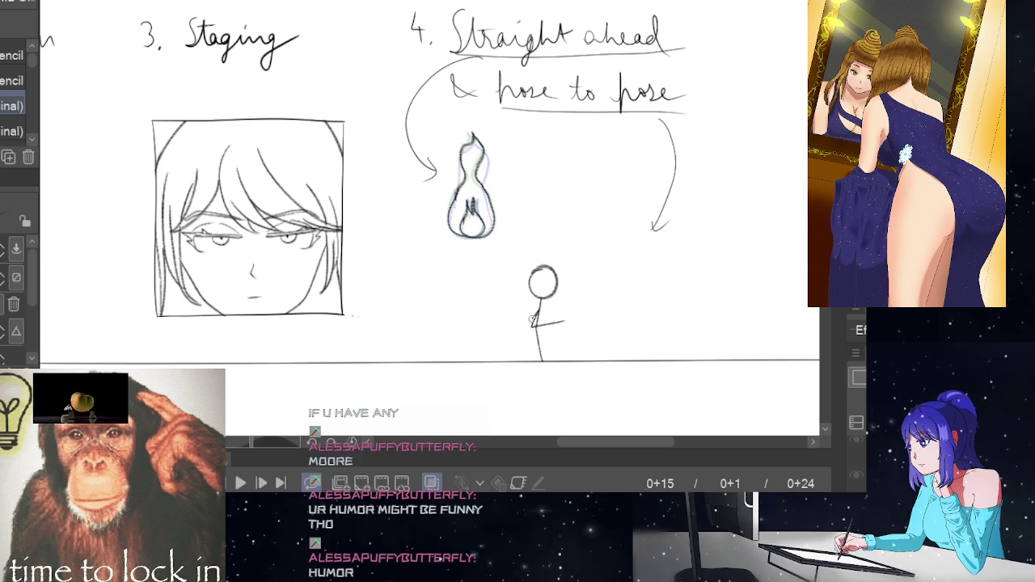
{"action": "key", "text": "Right"}
{"action": "key", "text": "Right"}
{"action": "key", "text": "Right"}
{"action": "key", "text": "Right"}
{"action": "key", "text": "Right"}
{"action": "key", "text": "Right"}
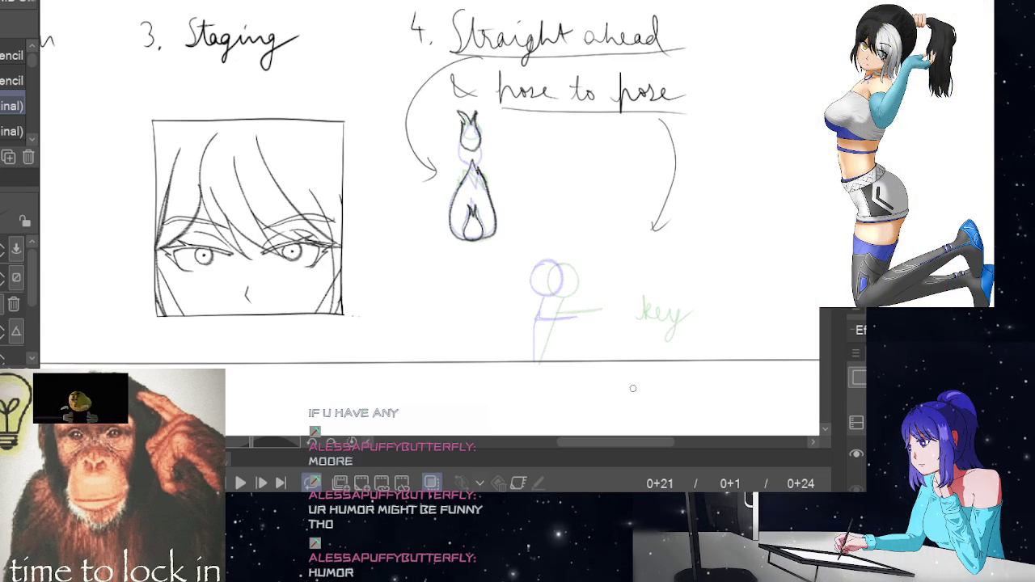
{"action": "left_click", "coordinate": [241, 482]}
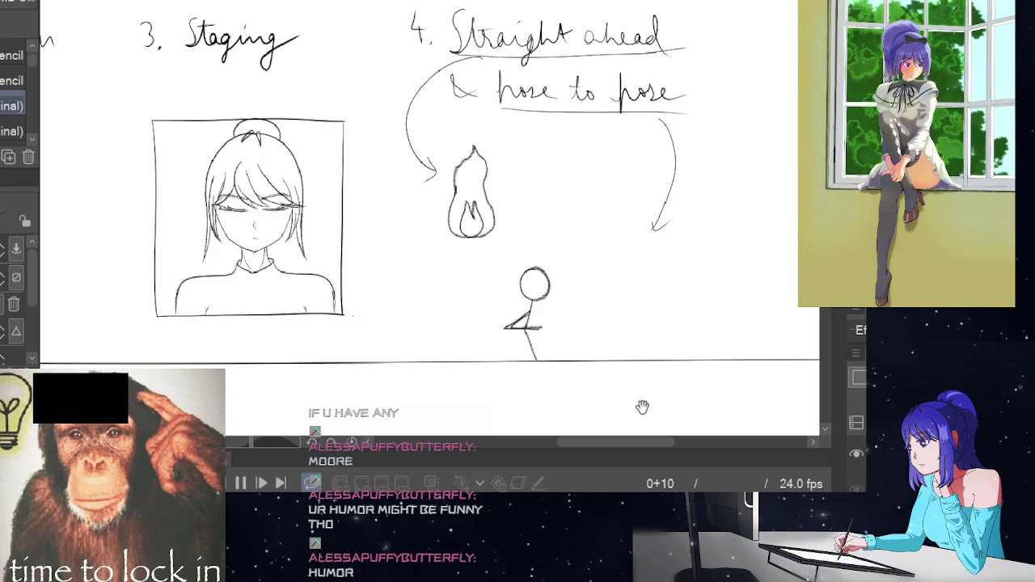
Zoom out during playback until all four numbered principle sketches are visible on the page.
{"action": "scroll", "coordinate": [542, 271], "scroll_direction": "down", "scroll_amount": 1}
{"action": "scroll", "coordinate": [527, 278], "scroll_direction": "down", "scroll_amount": 1}
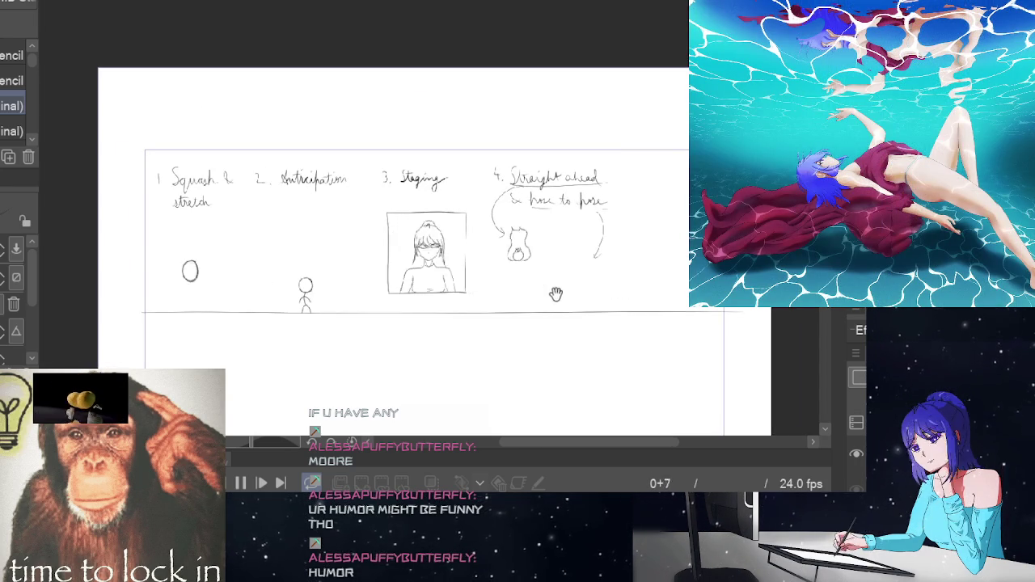
{"action": "scroll", "coordinate": [526, 291], "scroll_direction": "up", "scroll_amount": 2}
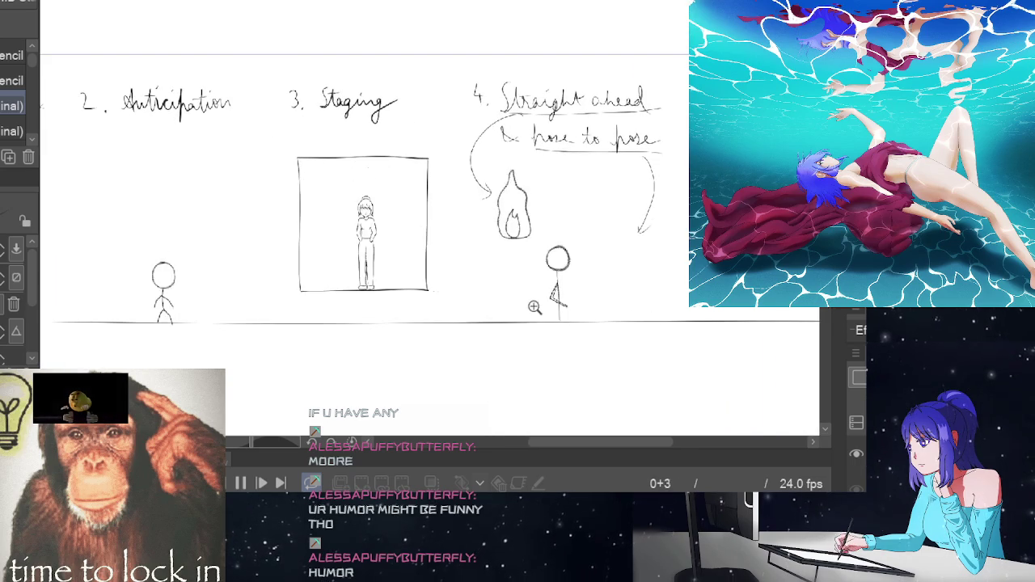
{"action": "scroll", "coordinate": [536, 302], "scroll_direction": "down", "scroll_amount": 1}
{"action": "scroll", "coordinate": [523, 303], "scroll_direction": "up", "scroll_amount": 1}
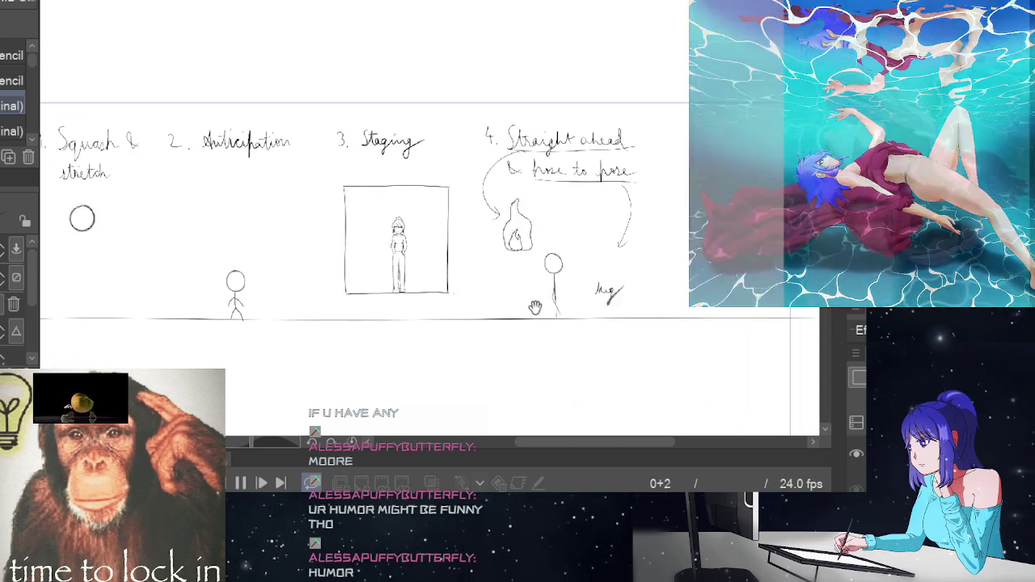